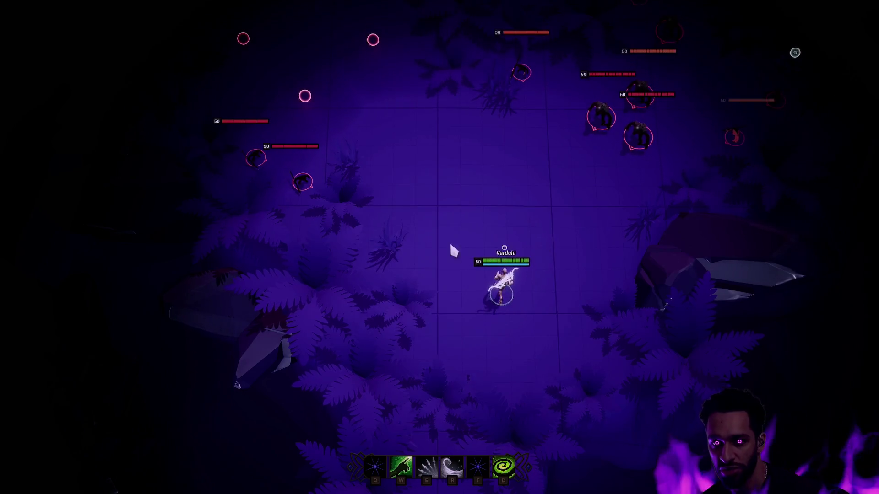
- Walk the hero up-left across the clearing, attack a nearby creature, then retreat beside the food pile
right_click(453, 249)
right_click(346, 206)
right_click(428, 286)
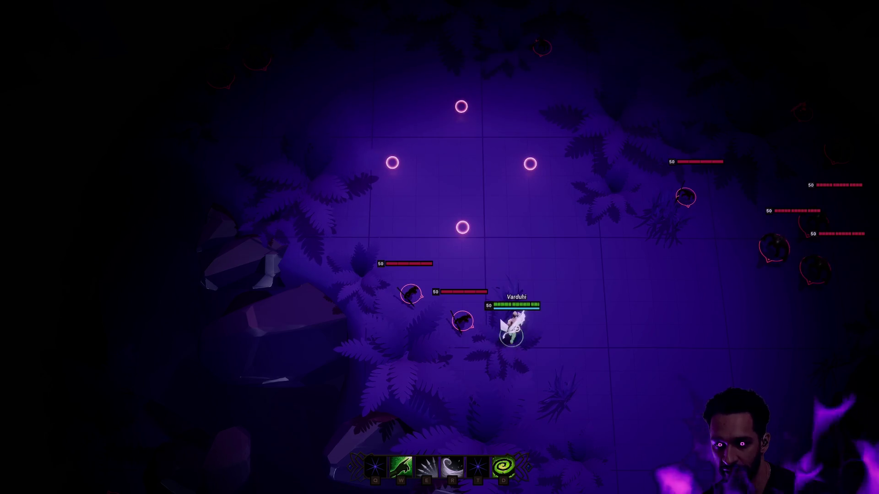
right_click(462, 320)
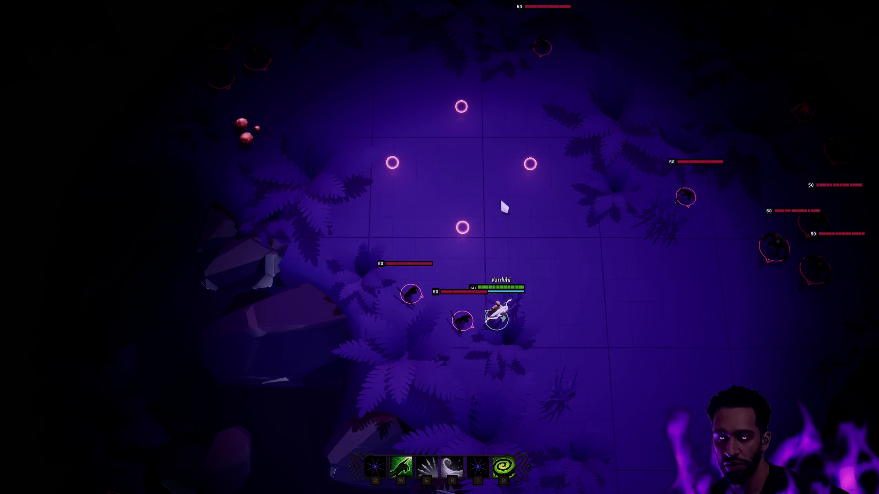
right_click(406, 237)
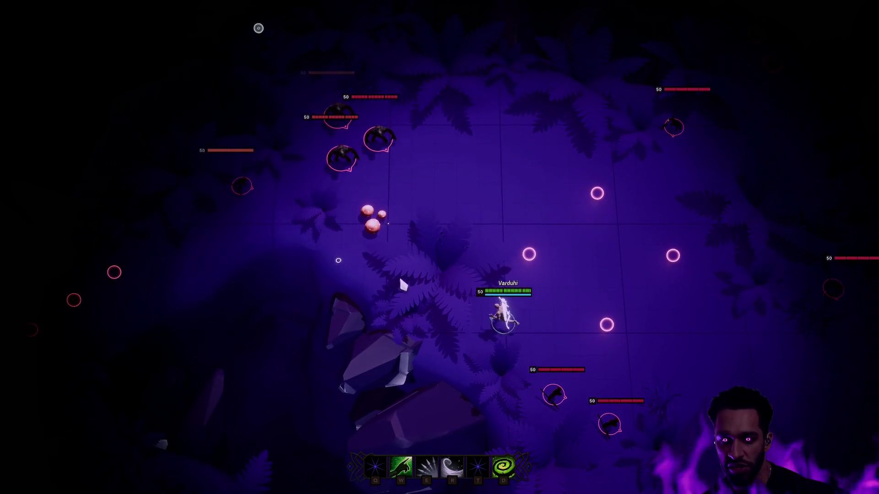
right_click(496, 260)
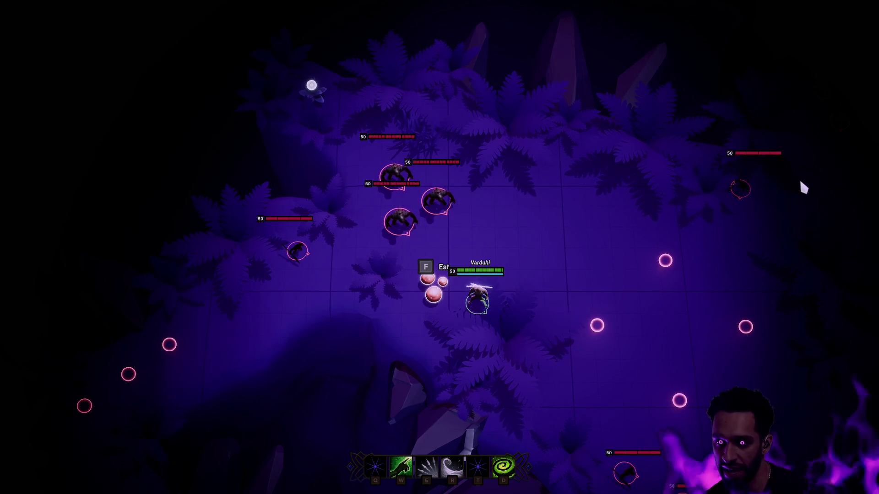
- Attack the enemy group to the upper-left, then walk the hero right, away from the food
right_click(437, 202)
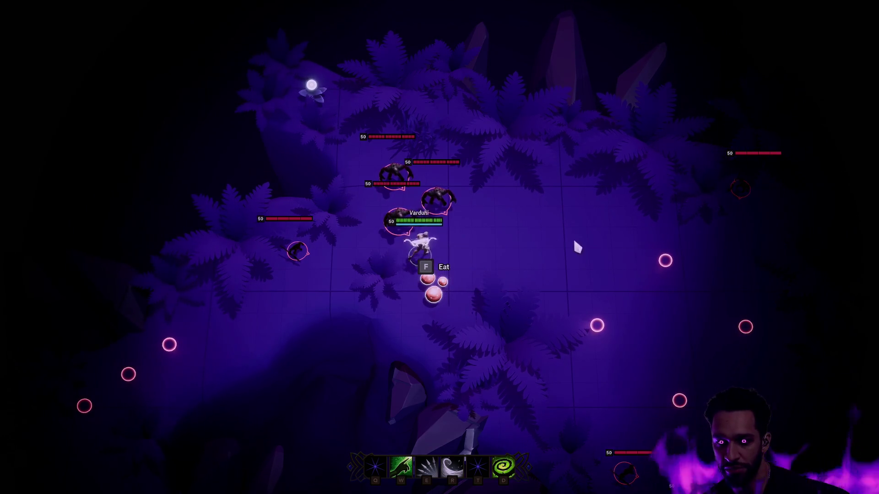
right_click(542, 276)
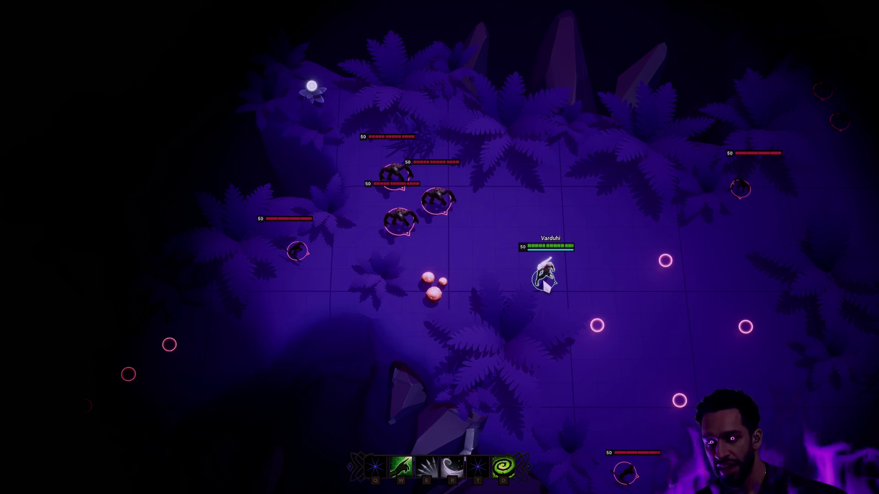
- Exit immersive fullscreen and stop the Play-In-Editor session
key("F11")
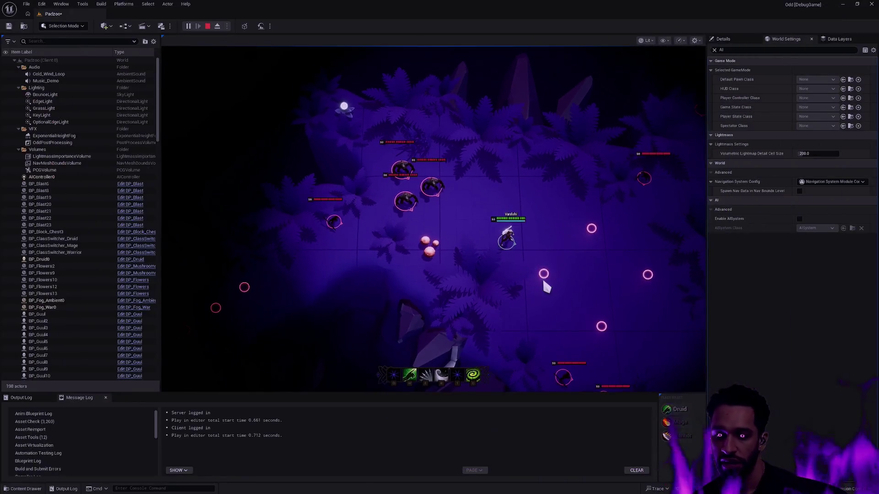
key("Escape")
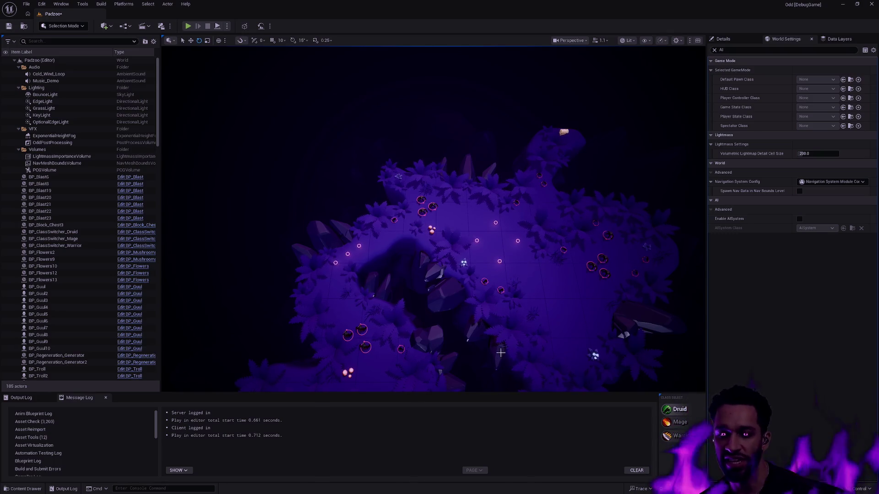
- Dolly the camera toward the clearing and tilt it into an angled view of the level
scroll(501, 352, "up", 8)
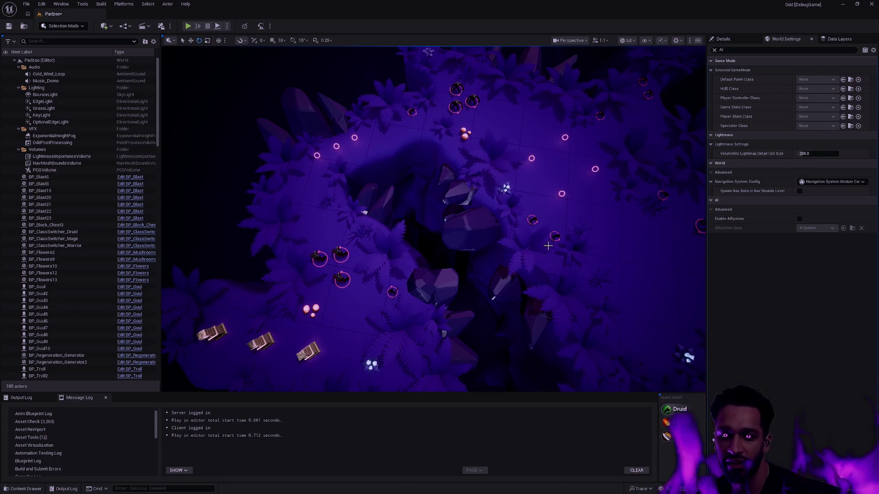
left_click_drag(578, 306, 558, 280)
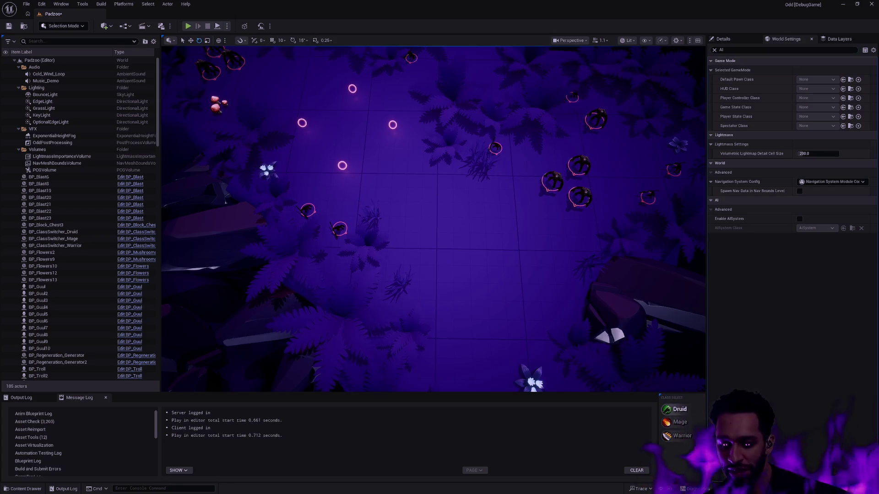
- Swing the free camera down to a lower angle over the glowing rings and creatures
left_click_drag(553, 237, 553, 237)
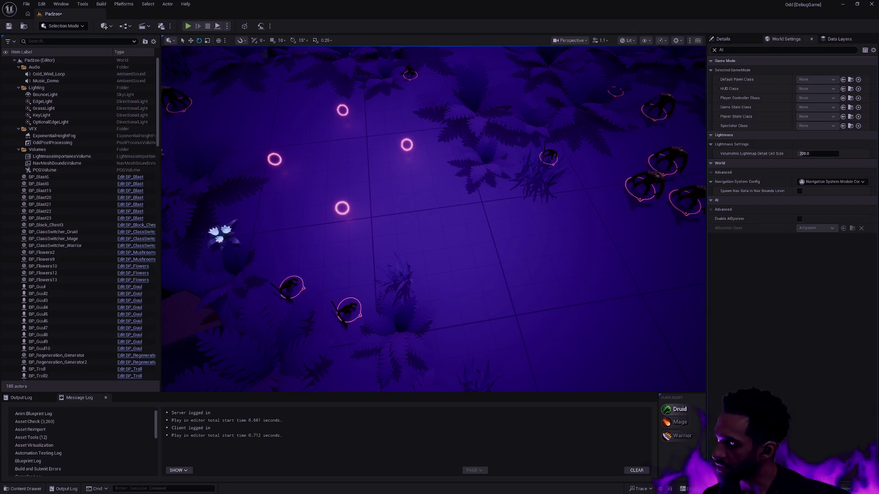